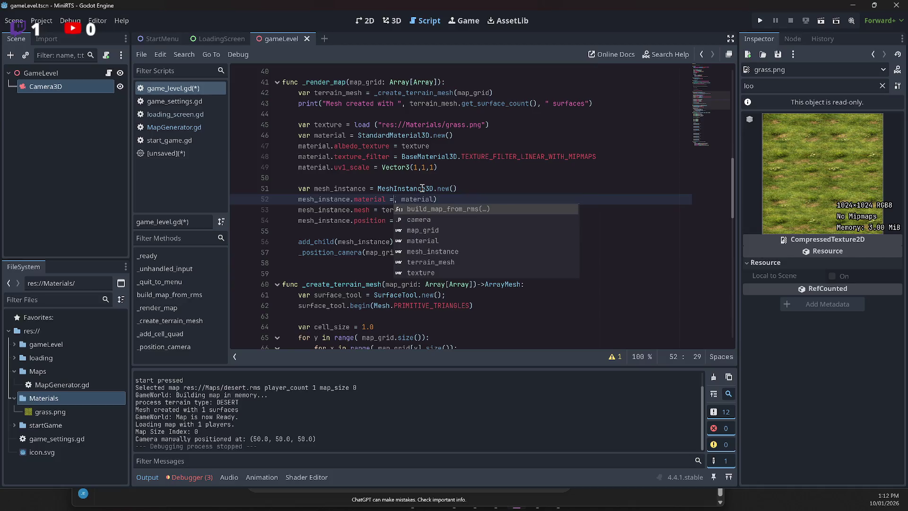
Remove the surface index from line 52's material assignment and save the script
key("Right")
key("Right")
key("Right")
key("Delete")
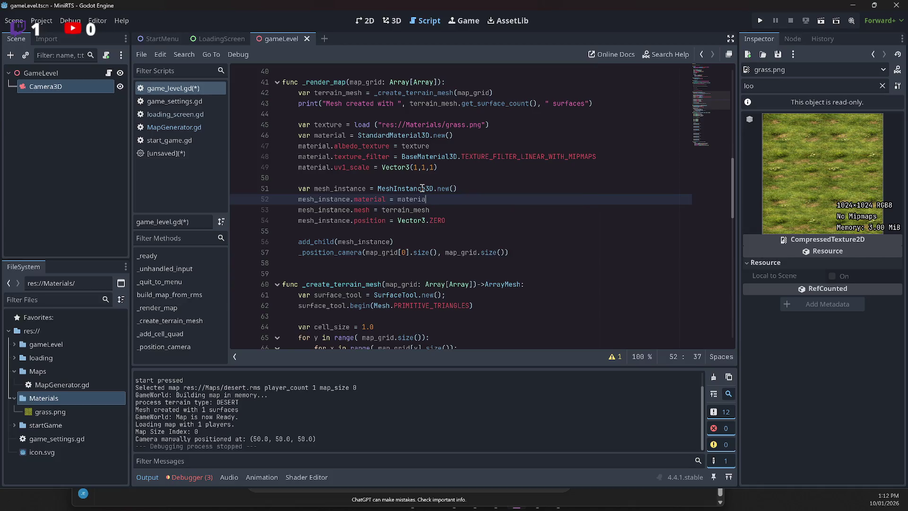
type("l")
key("ctrl+s")
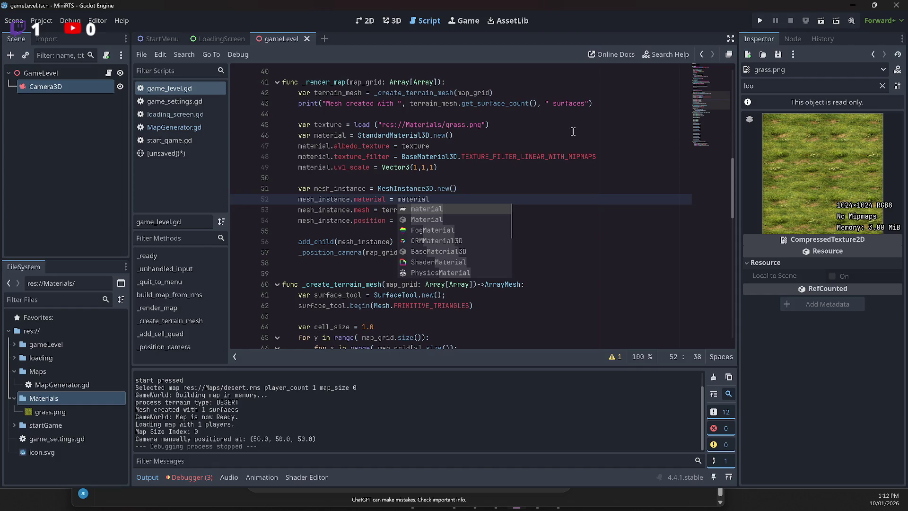
left_click(572, 167)
Run the project and start a game, which halts on the invalid material assignment error
left_click(758, 21)
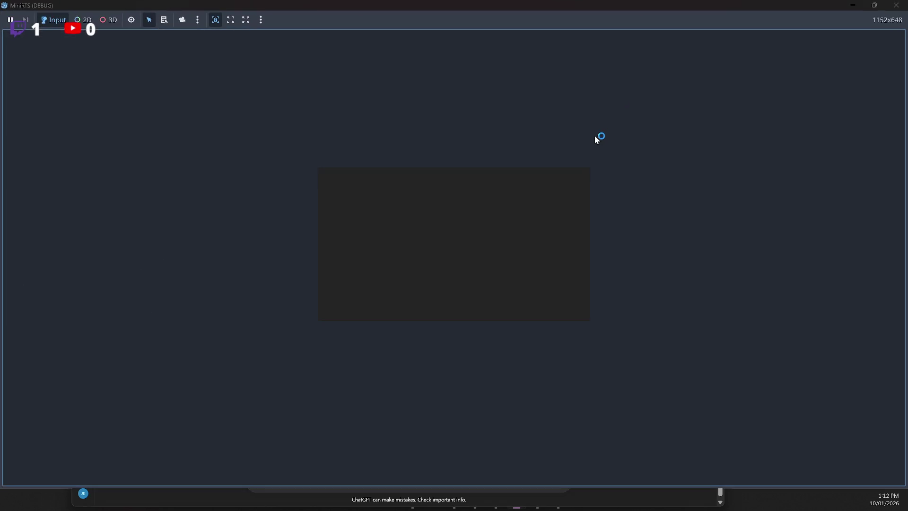
left_click(348, 216)
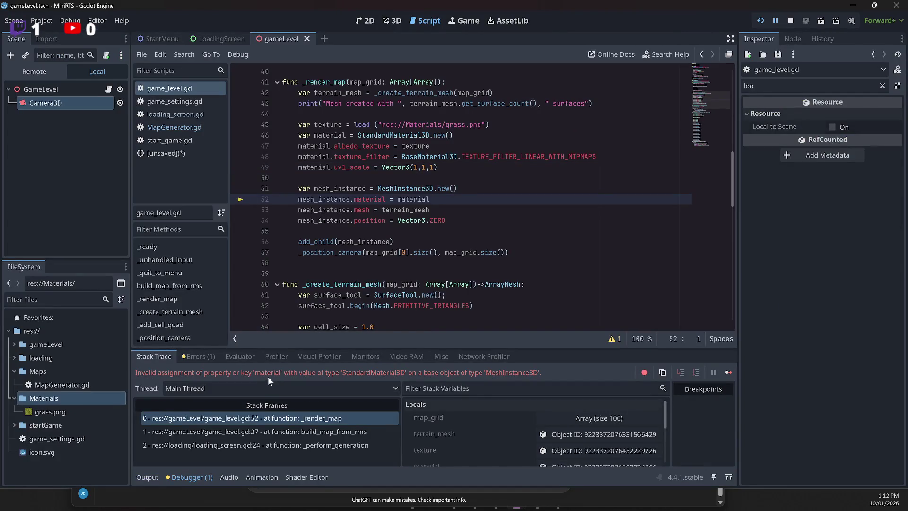
left_click(375, 245)
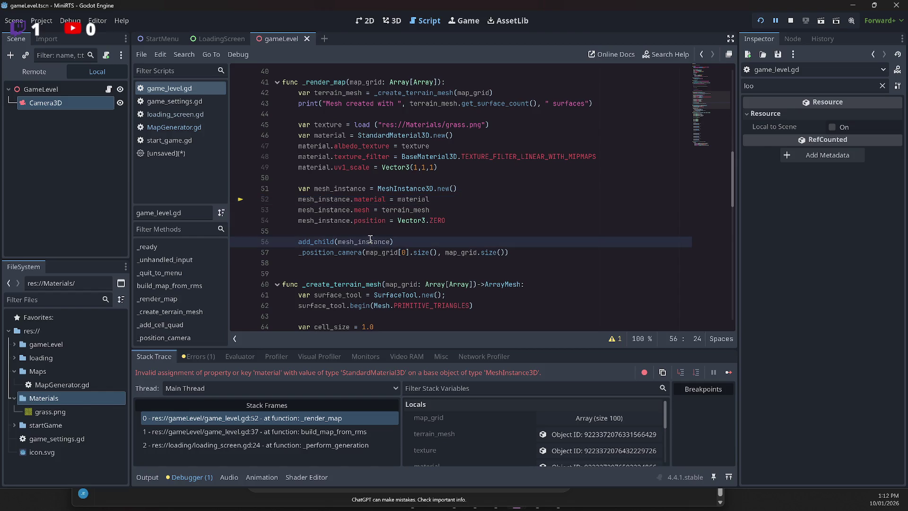
Rewrite line 52 as set_surface_override_material(0, material)
mouse_move(371, 239)
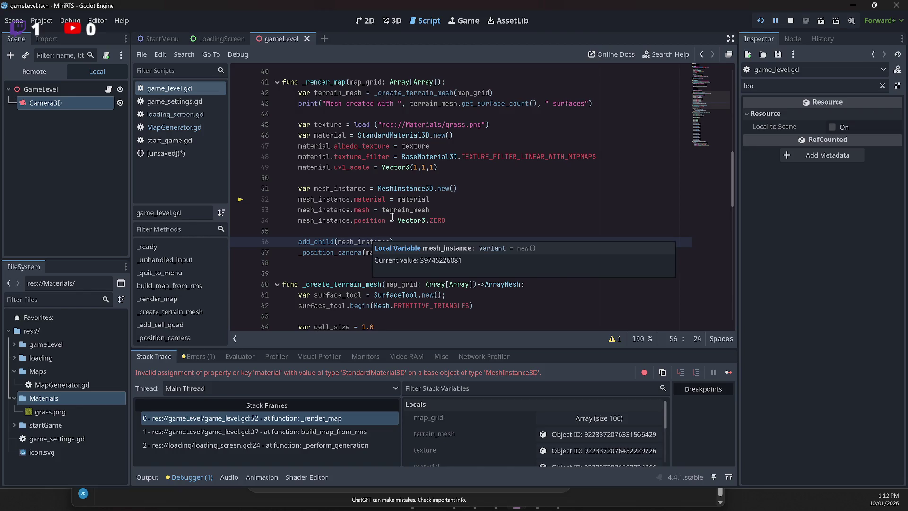
left_click(447, 189)
left_click(442, 196)
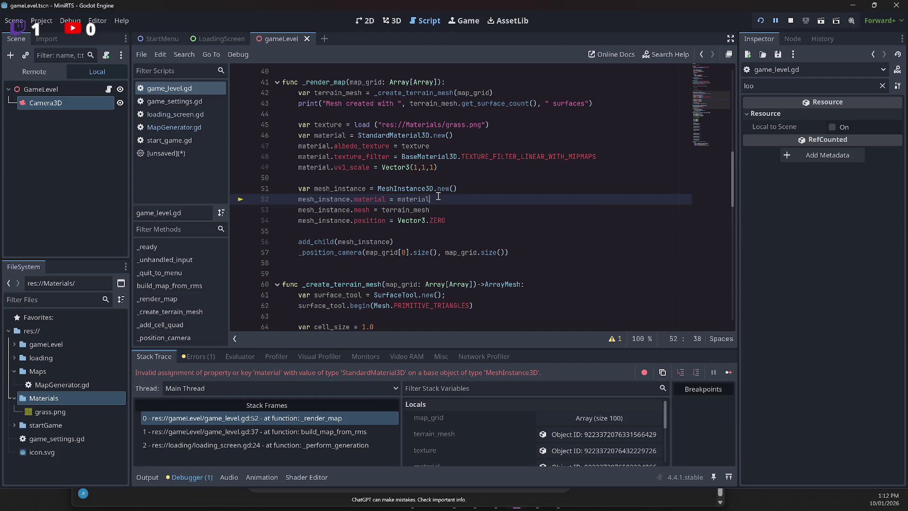
key("ctrl+z")
key("ctrl+z")
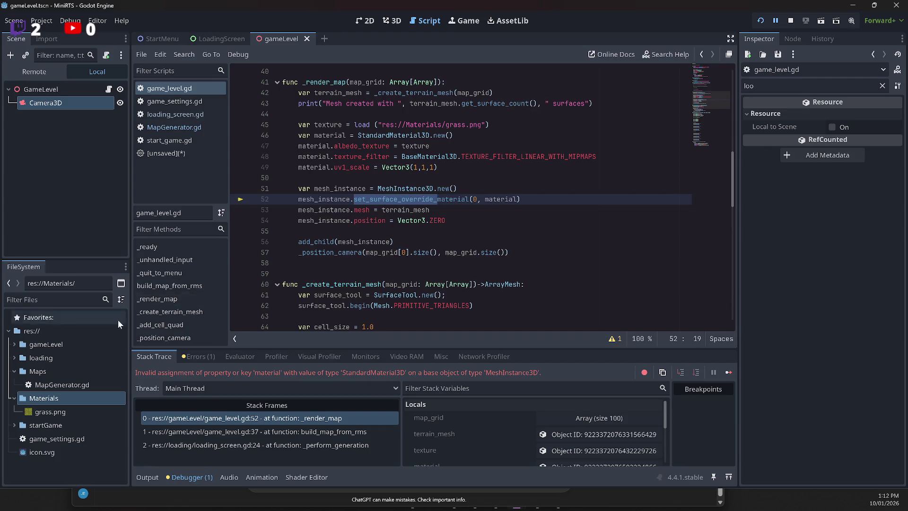
left_click(568, 251)
left_click(428, 231)
key("ctrl+s")
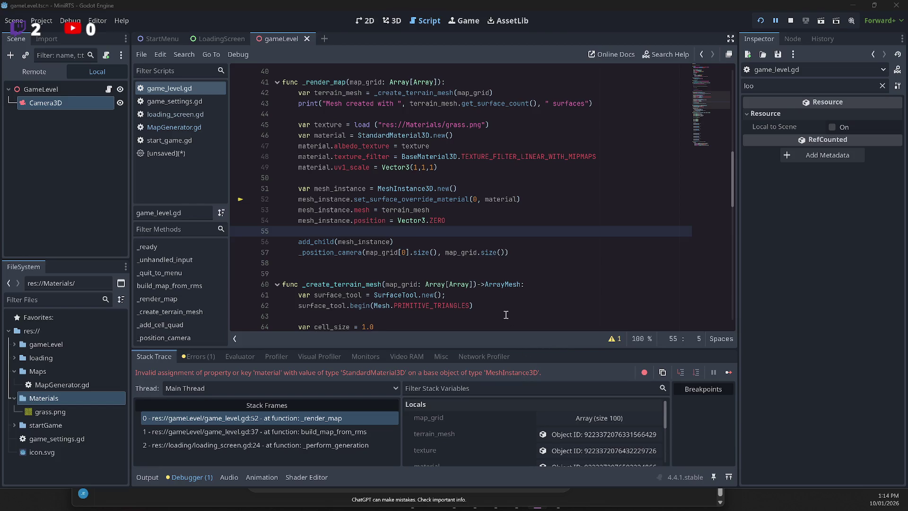
Select the set_surface_override_material name on line 52
left_click(430, 198)
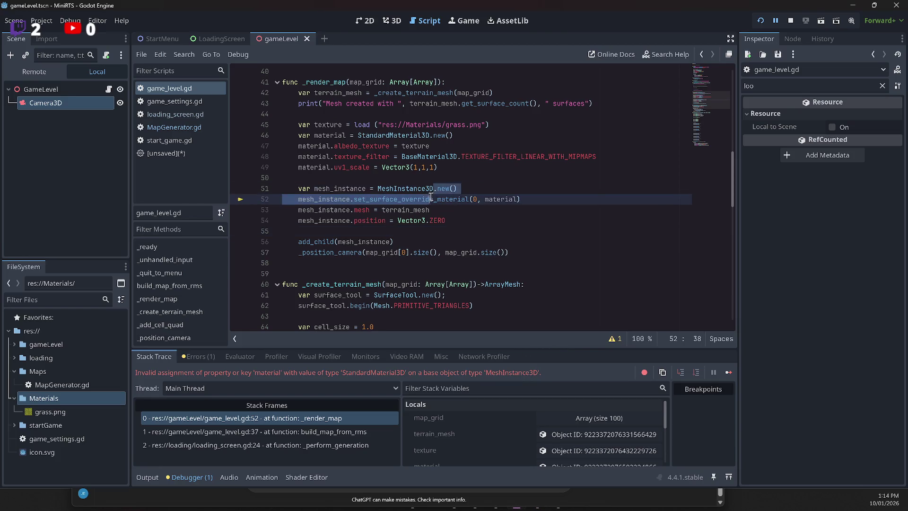
key("alt+Tab")
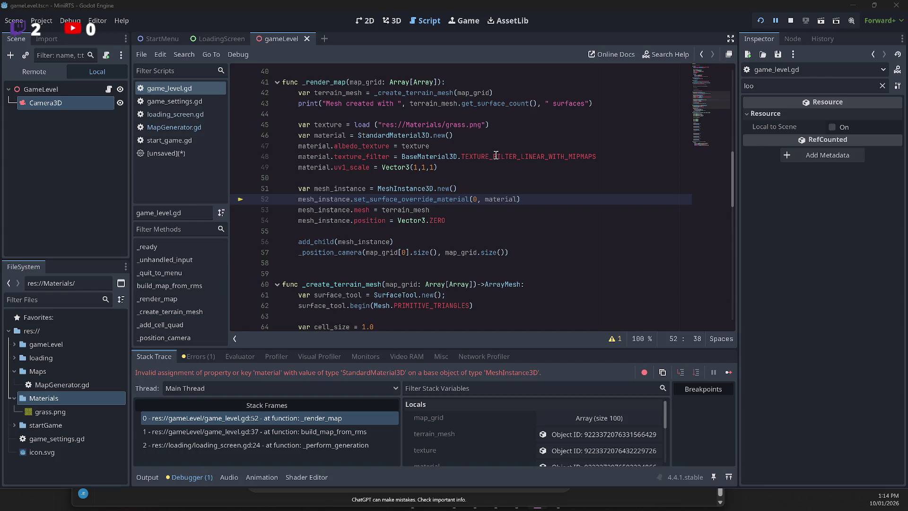
left_click(392, 198)
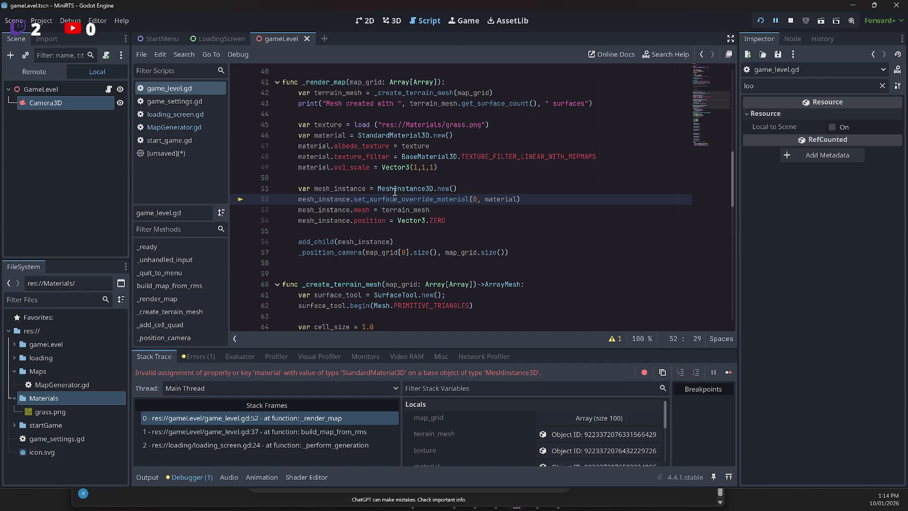
double_click(390, 199)
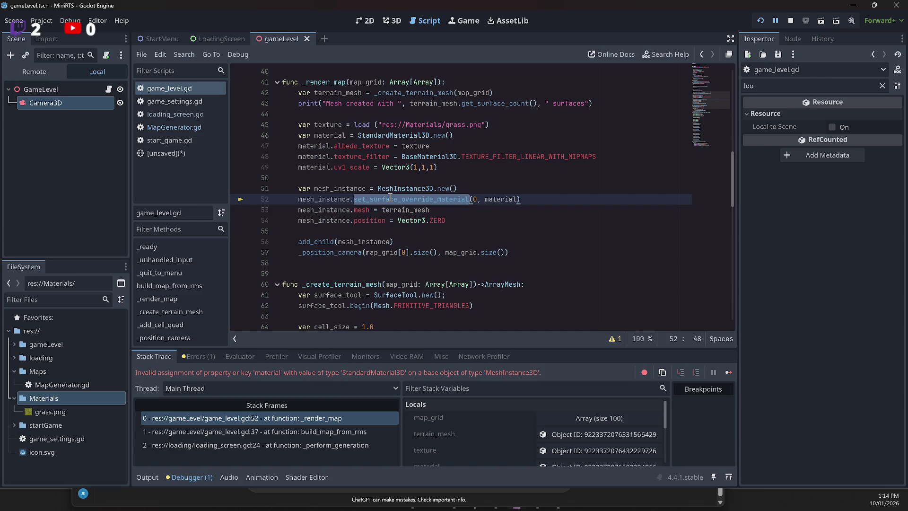
Replace it with material_override and turn '(0,' into '=' to assign material
type("mar")
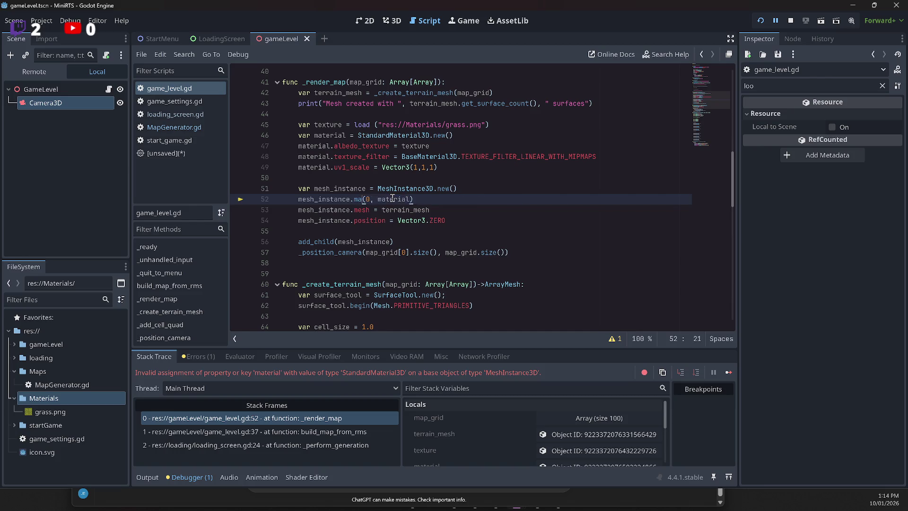
key("BackSpace")
type("terial")
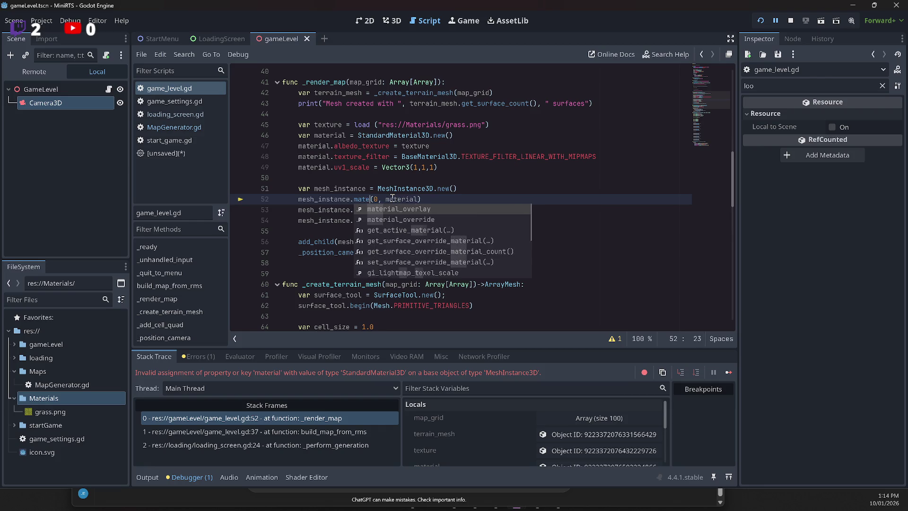
key("Down")
key("Return")
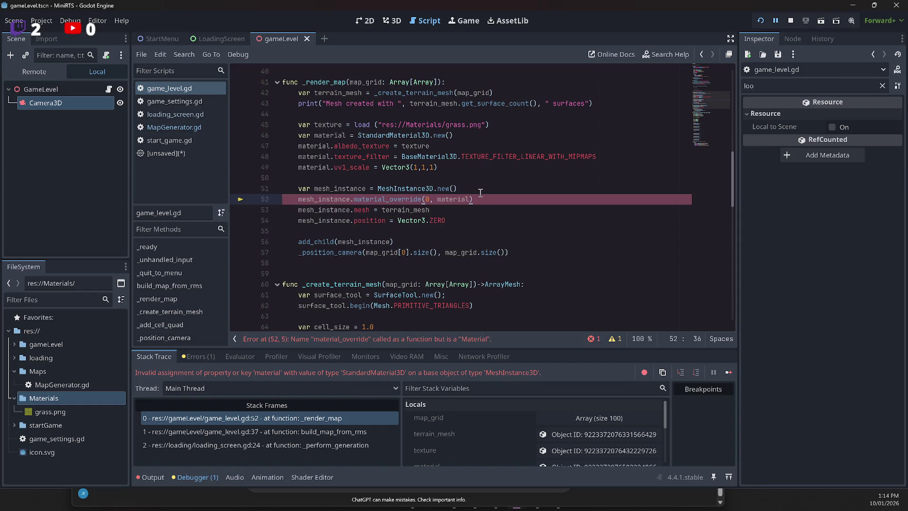
key("Delete")
key("Delete")
key("Delete")
type("=")
key("ctrl+Right")
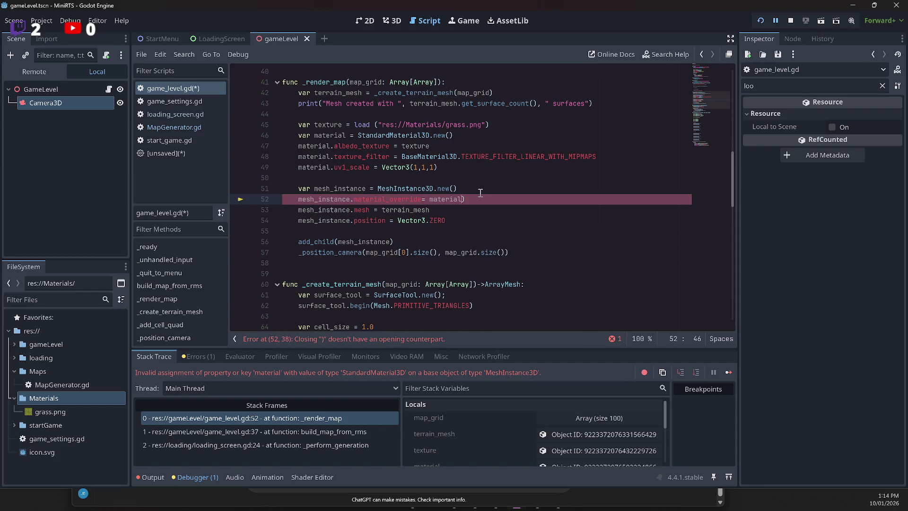
Run the fixed game to see the green grass terrain, then pause and close it
left_click(762, 24)
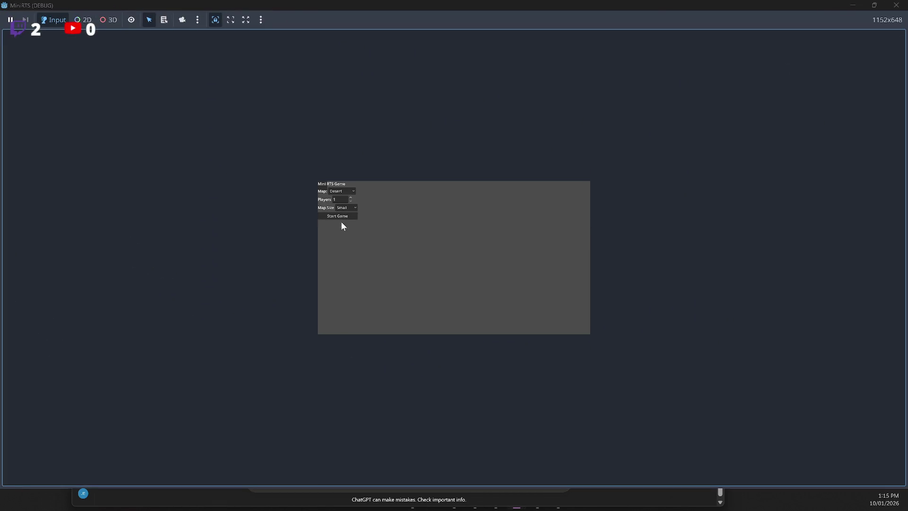
left_click(340, 216)
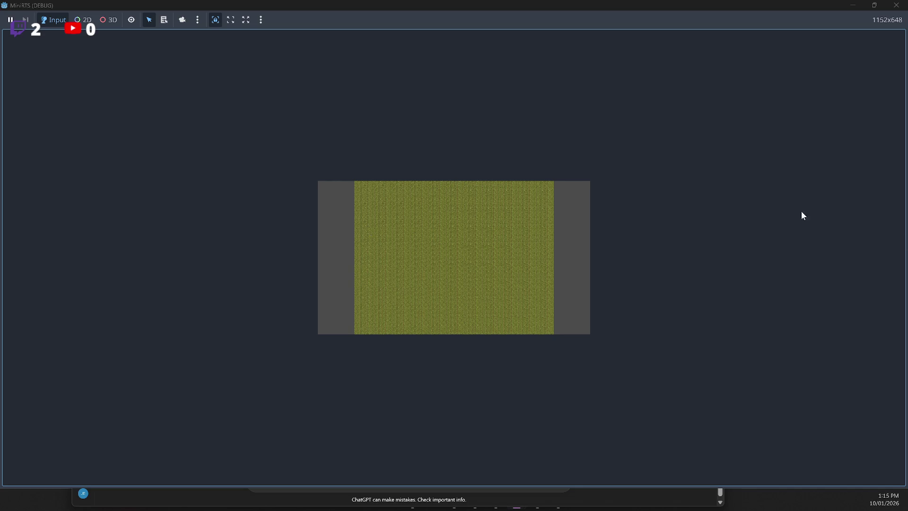
left_click(10, 20)
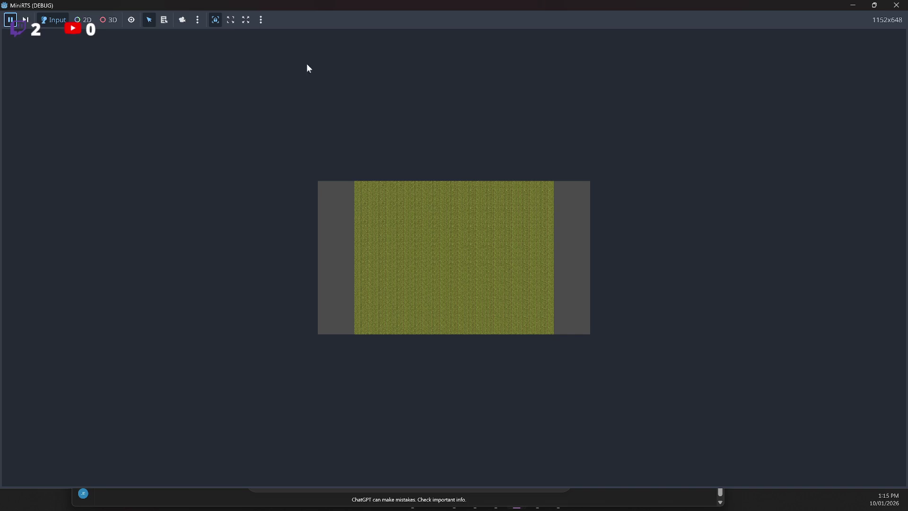
left_click(904, 9)
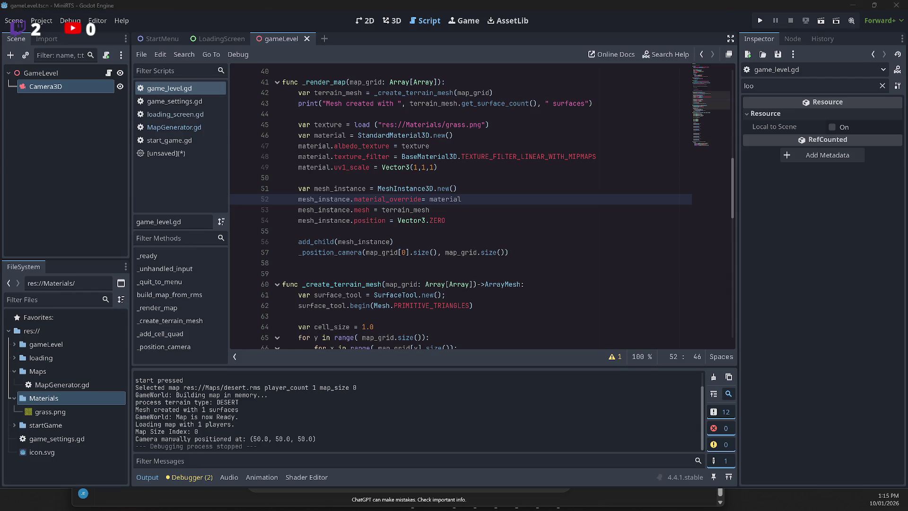
Ask ChatGPT to make the grass image 32x32 and download grass_32x32.png
key("alt+Tab")
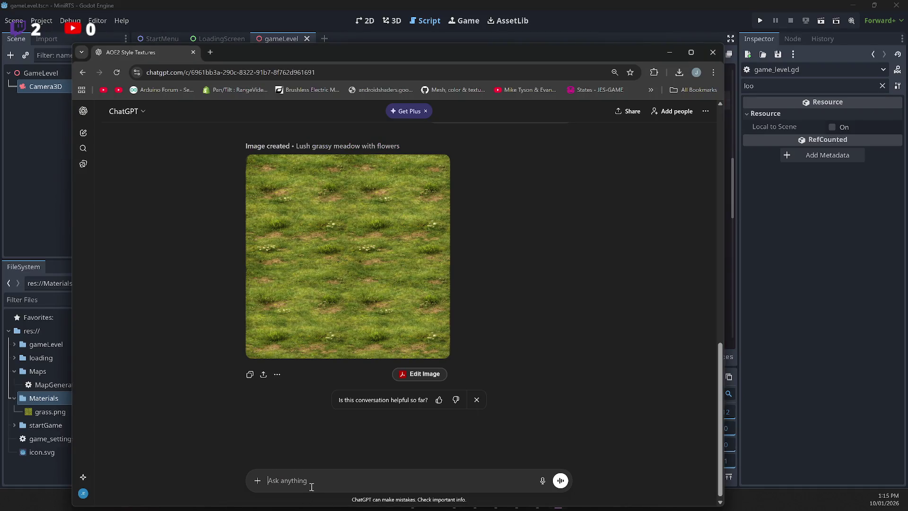
type("can you ma")
type("ke the image ")
type("32x")
type("32")
key("Return")
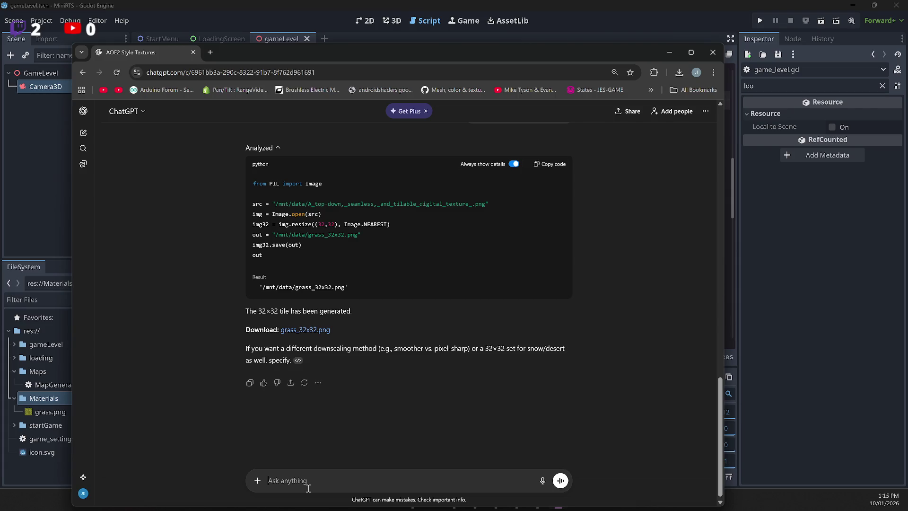
left_click(311, 333)
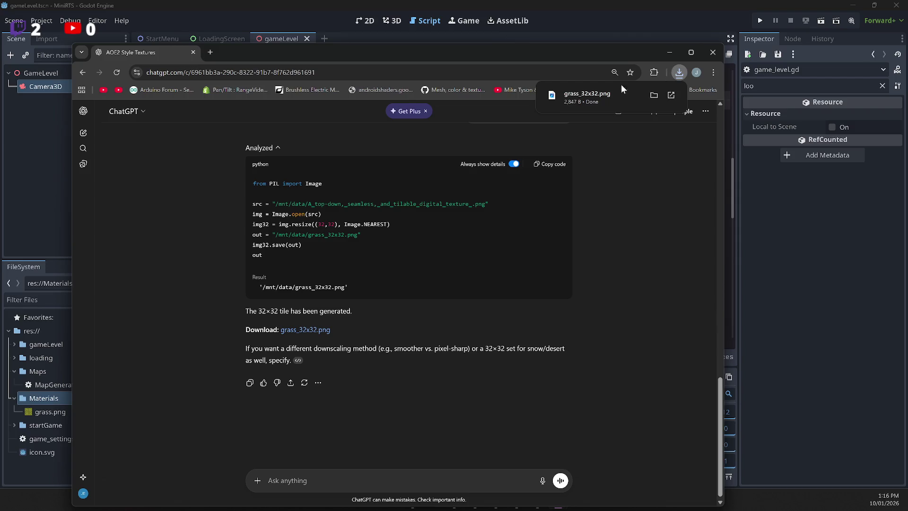
left_click(591, 93)
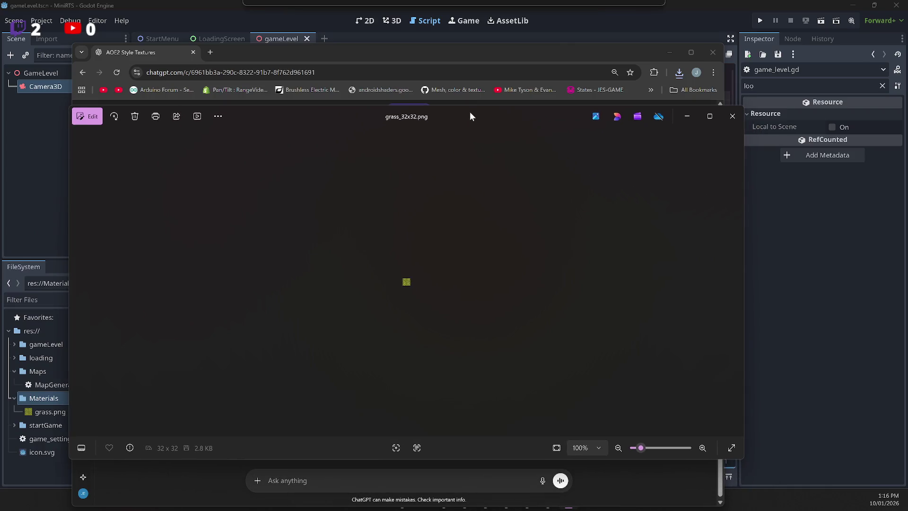
scroll(428, 294, "up", 8)
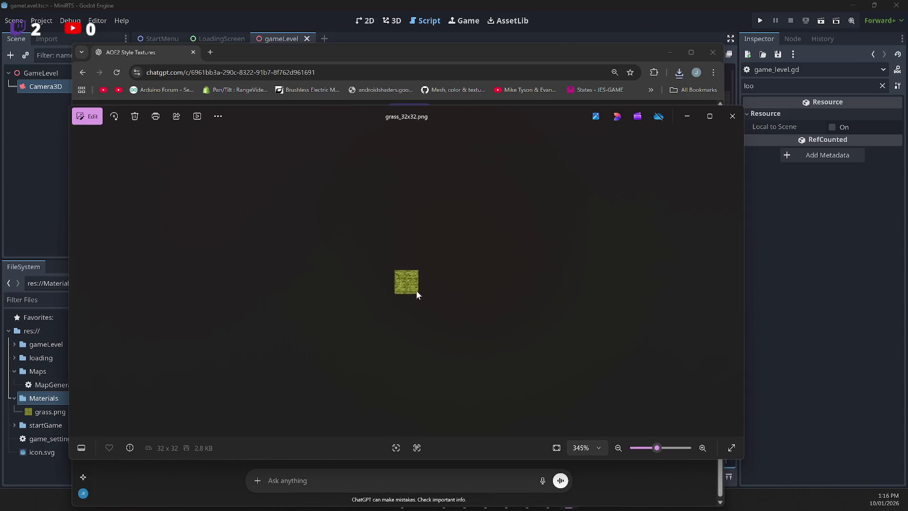
scroll(470, 270, "down", 5)
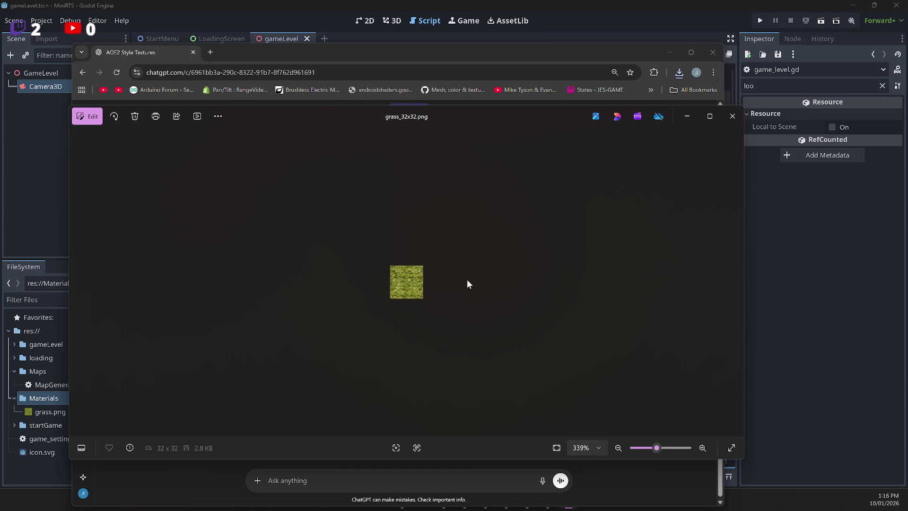
left_click(722, 117)
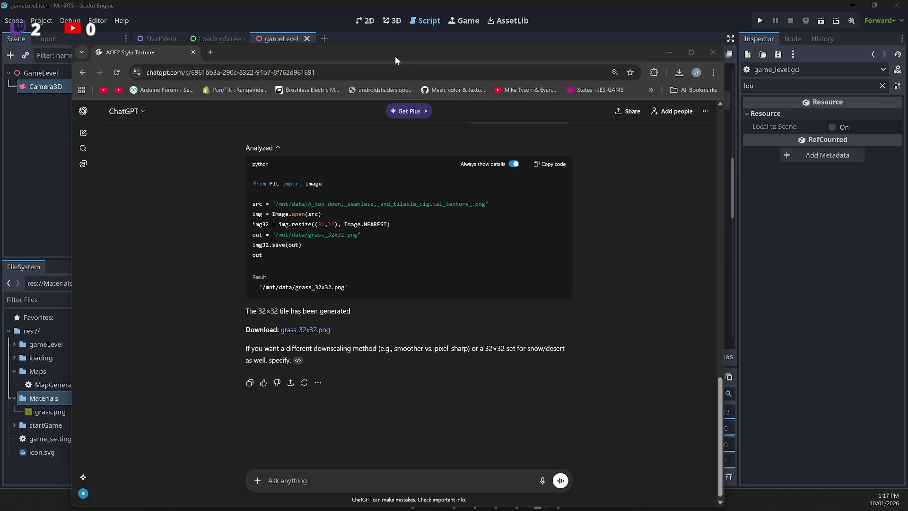
Minimise the browser and return to _render_map in game_level.gd near line 51
left_click(558, 500)
left_click(473, 192)
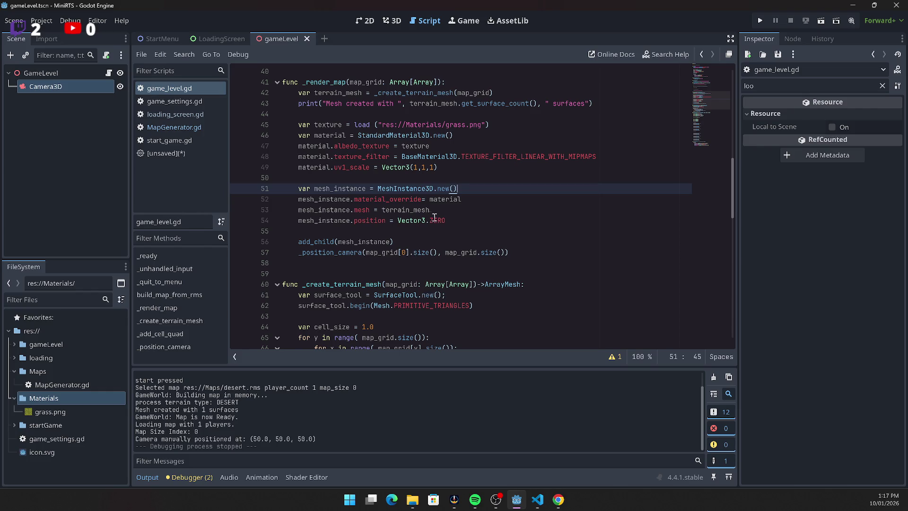
scroll(442, 163, "up", 1)
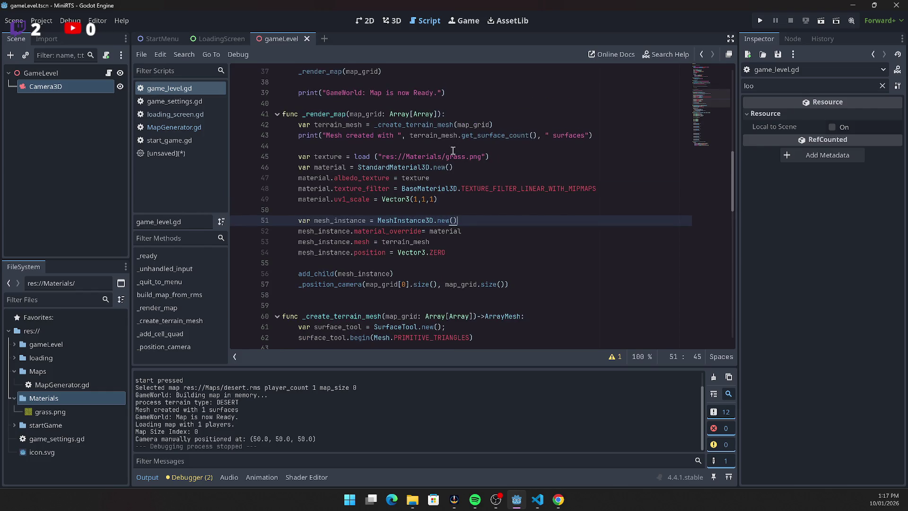
scroll(453, 151, "up", 2)
Jump to the _create_terrain_mesh definition and change cell_size to 10.0
left_click(436, 189)
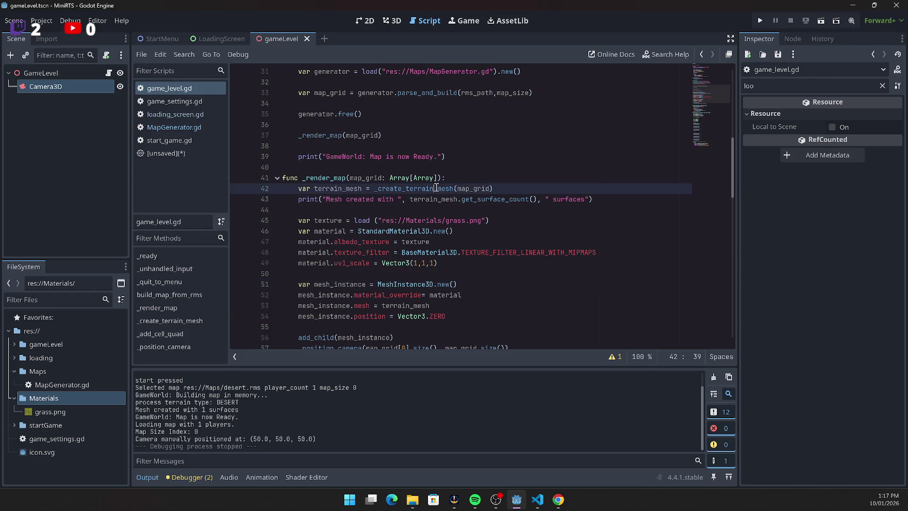
left_click(483, 188)
left_click(426, 189)
double_click(426, 189)
scroll(414, 208, "down", 8)
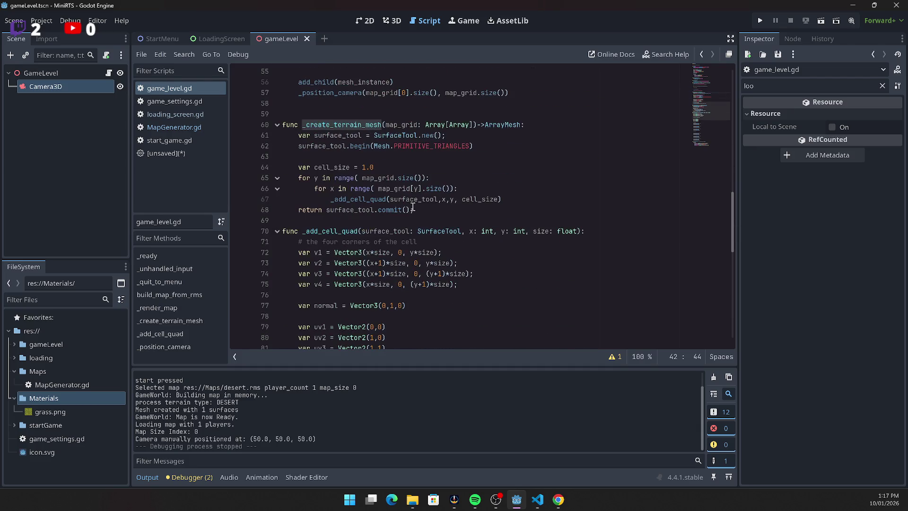
double_click(487, 199)
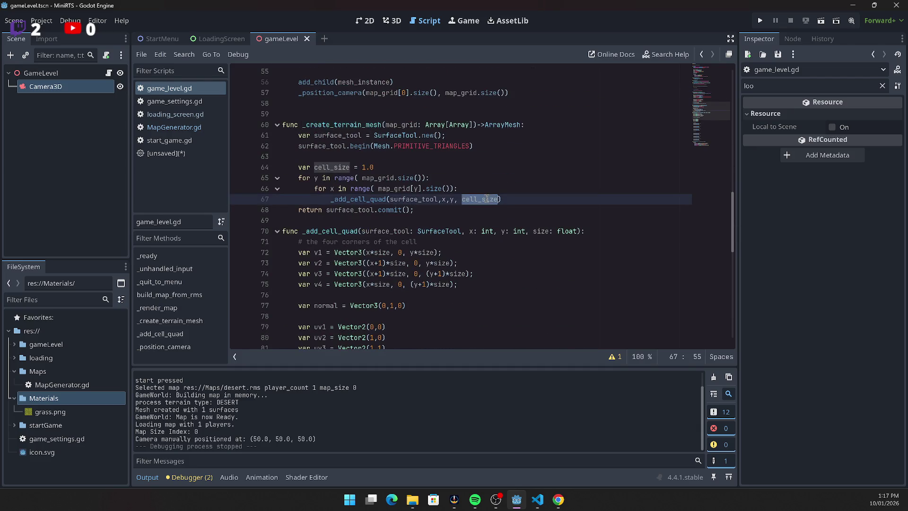
left_click(368, 166)
type("0")
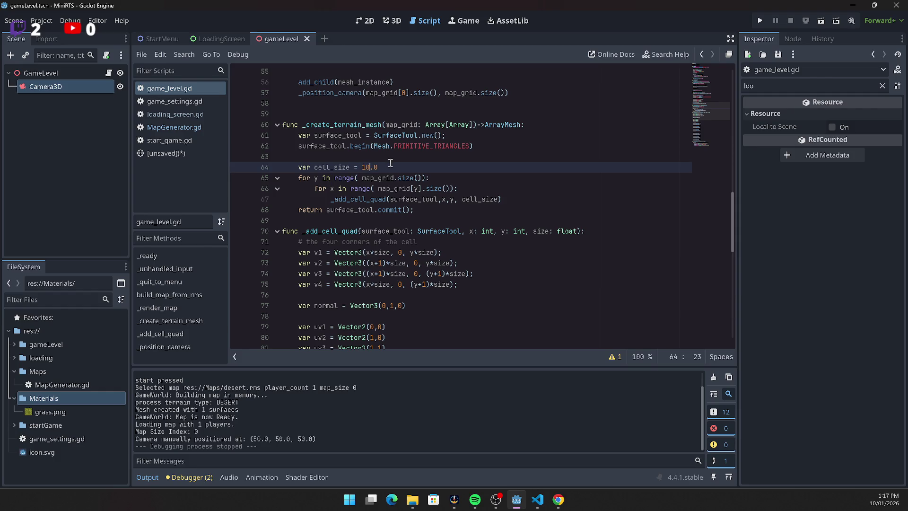
Test-run the game to view the finer grass terrain, then close it
left_click(760, 20)
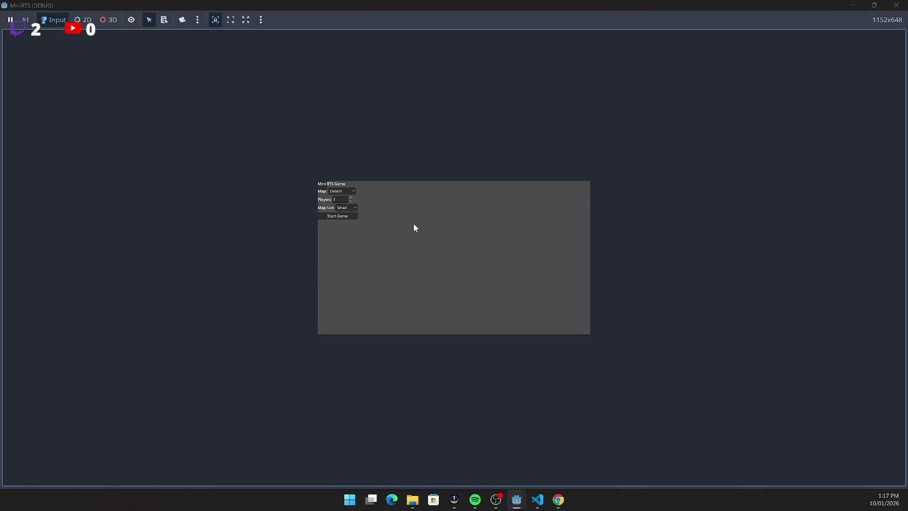
left_click(345, 216)
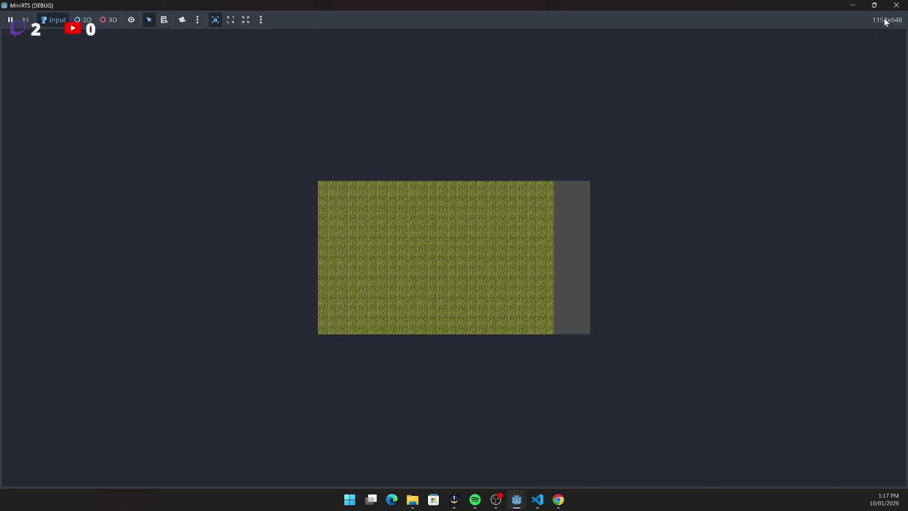
left_click(896, 11)
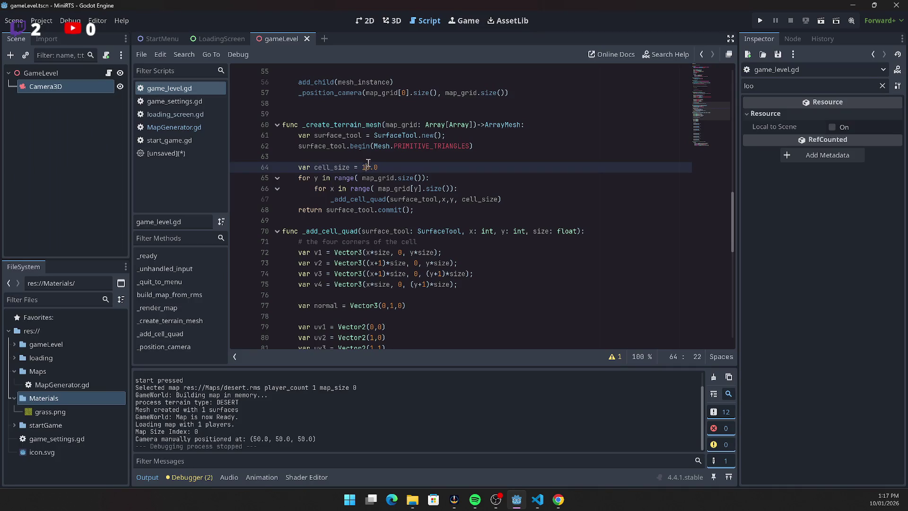
Set cell_size to 100.0 and test-run the game to see larger grass tiles
left_click(367, 166)
type("0")
left_click(758, 21)
left_click(342, 218)
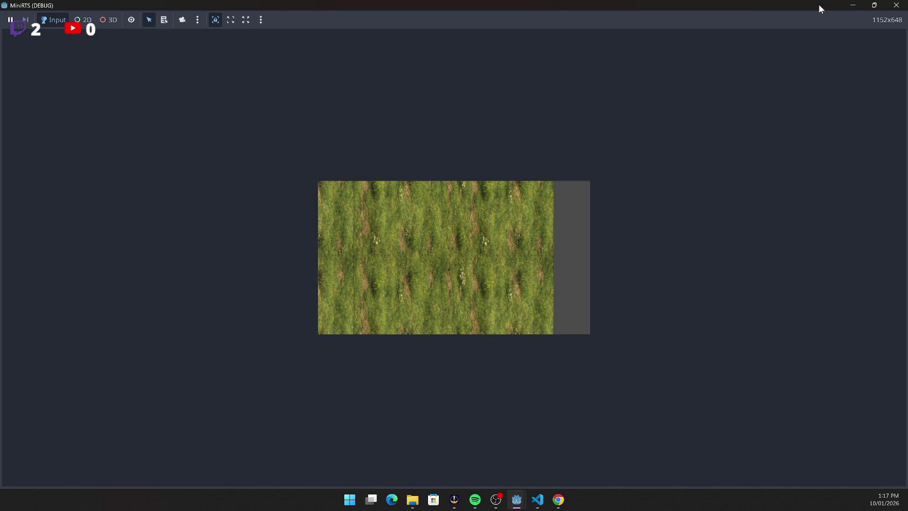
left_click(896, 6)
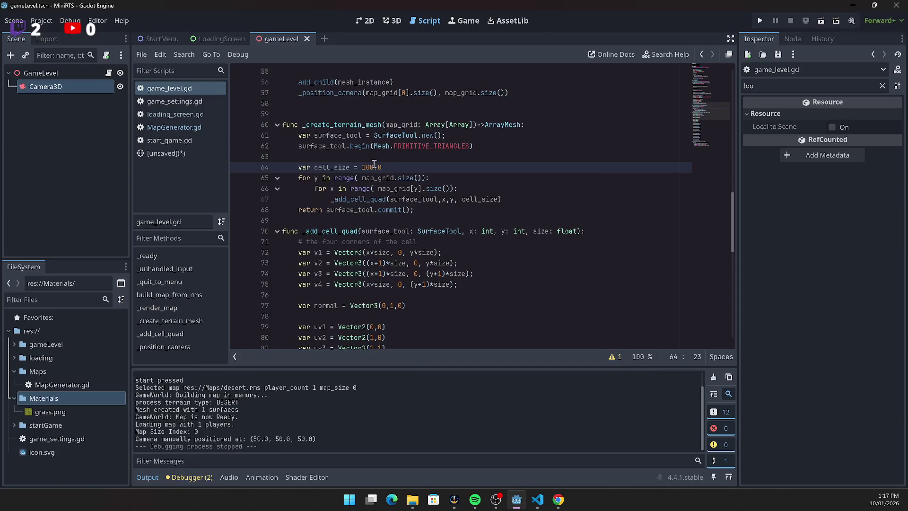
Edit the cell_size value on line 64 toward 1020.0
mouse_move(449, 153)
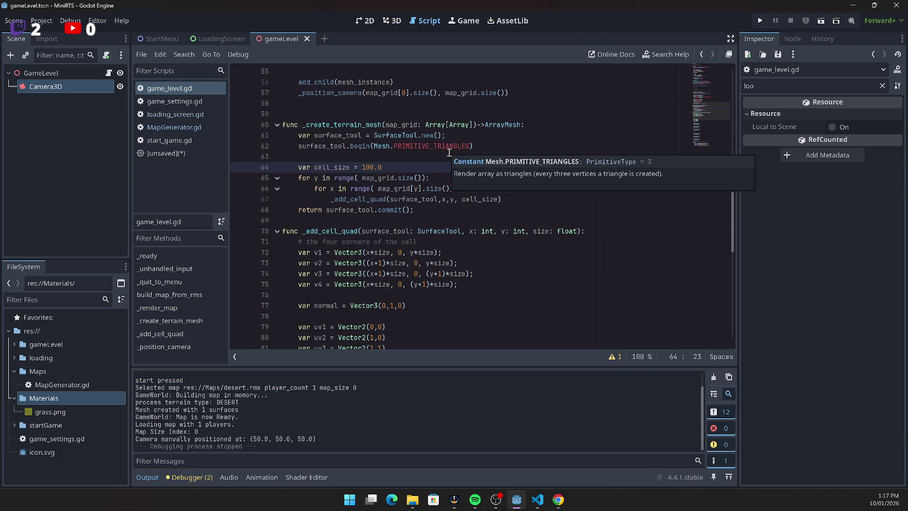
type("40")
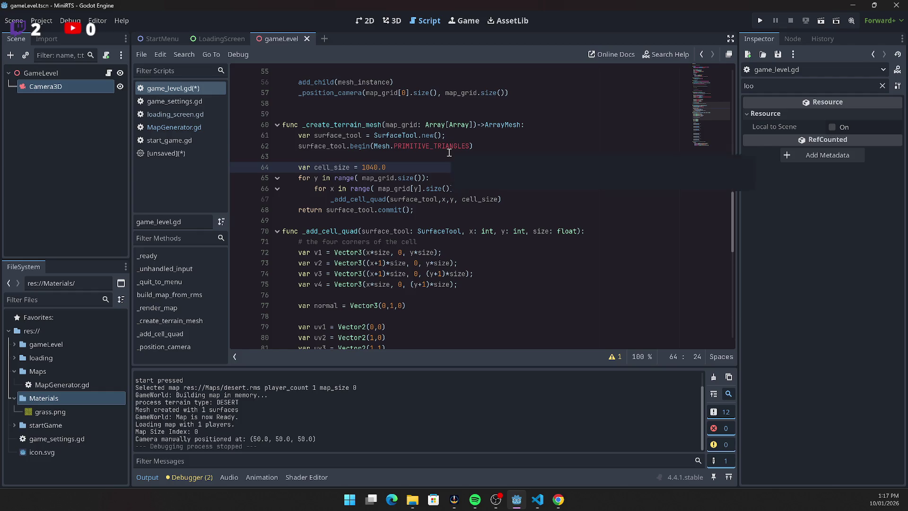
key("BackSpace")
key("BackSpace")
Finish cell_size at 1020.0, then run the game to view close-up grass and close it
type("2")
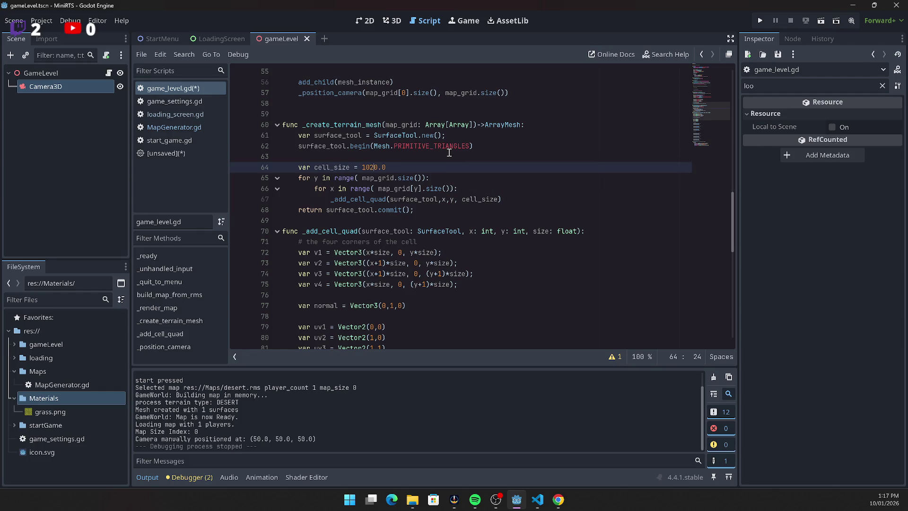
left_click(760, 20)
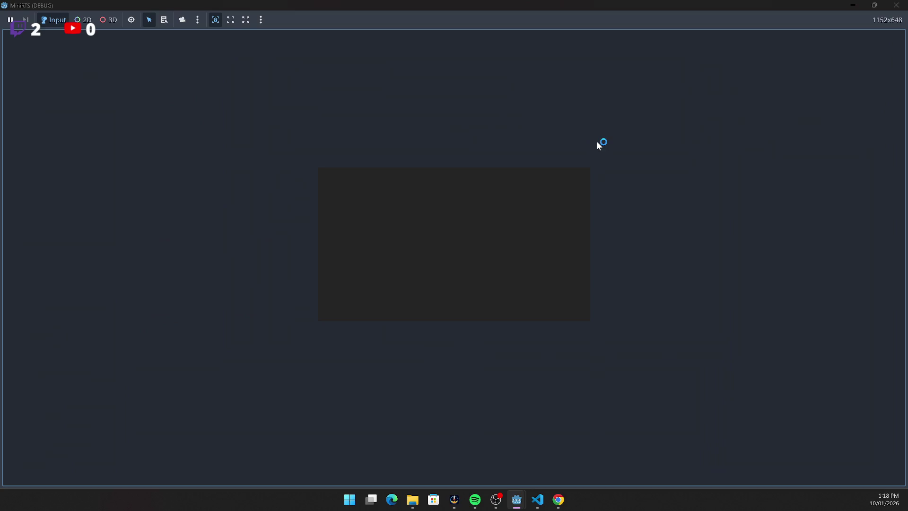
left_click(355, 218)
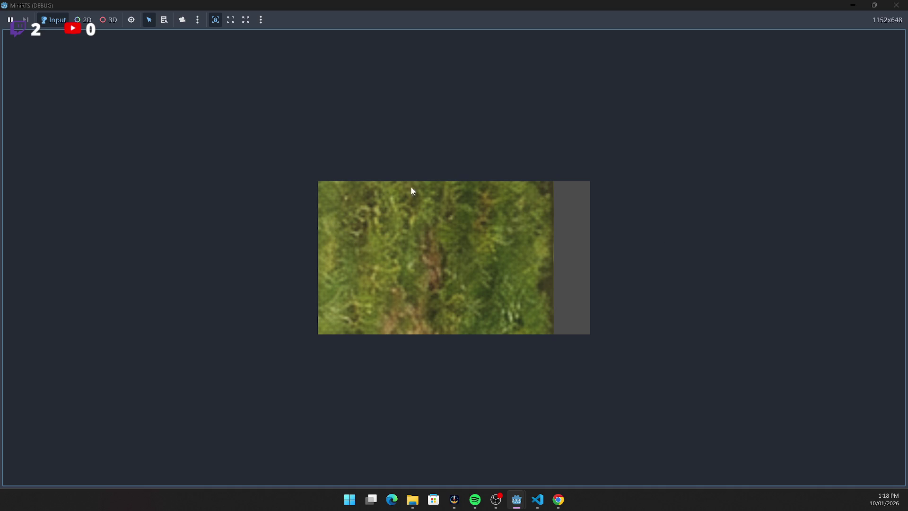
left_click(897, 5)
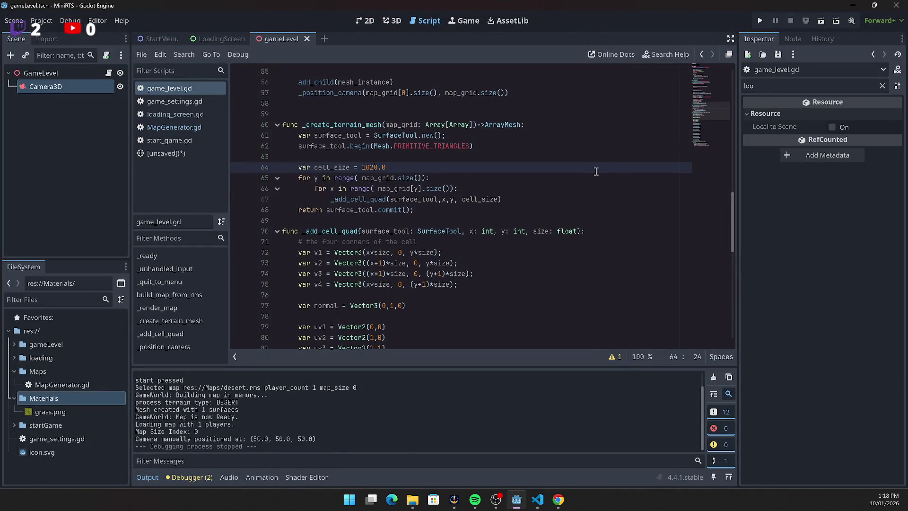
Scroll up to _ready and put the caret after the first 50 in line 17's camera position
scroll(535, 232, "down", 9)
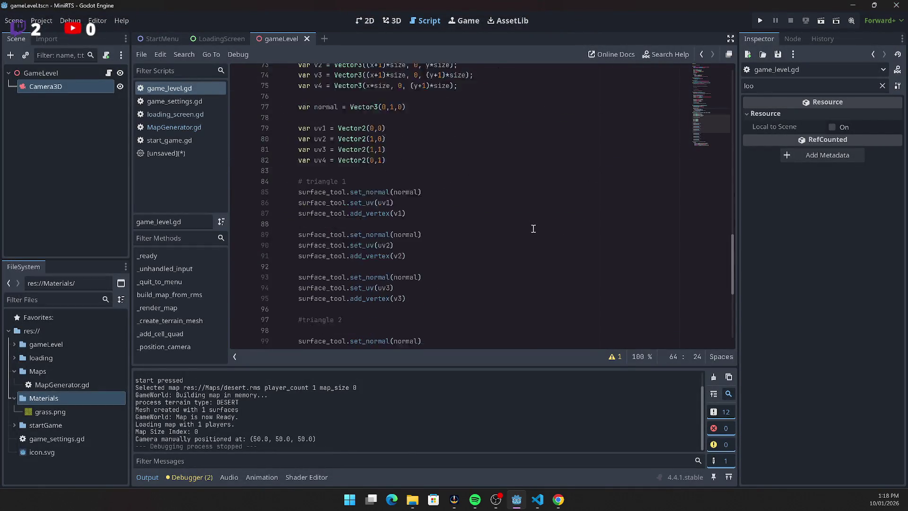
scroll(534, 226, "up", 9)
scroll(533, 225, "up", 15)
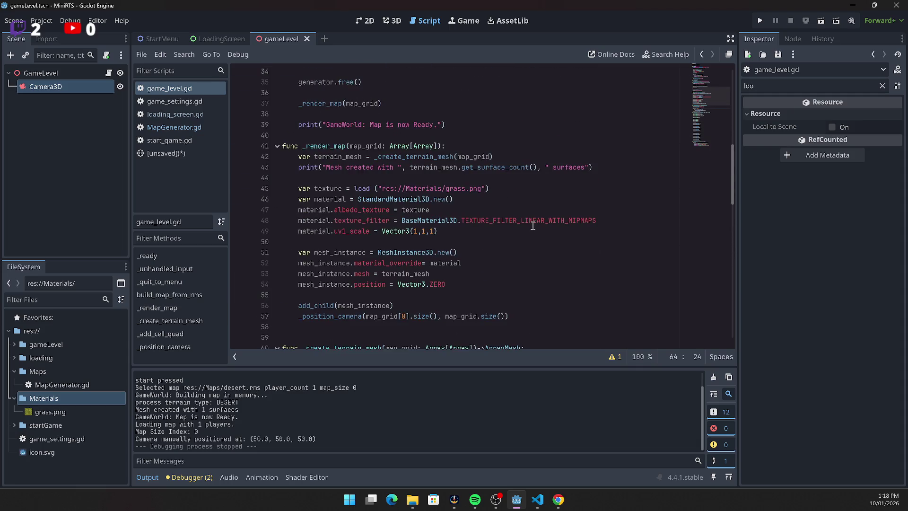
scroll(533, 224, "up", 2)
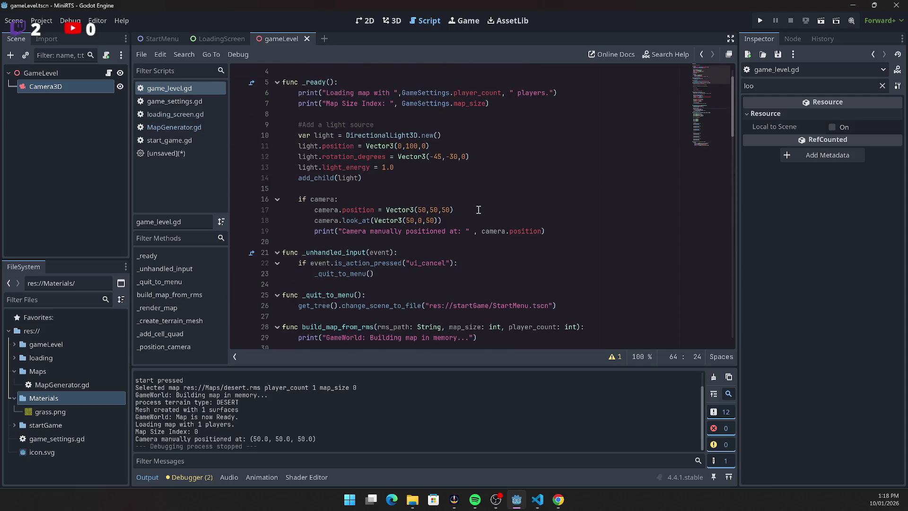
left_click(422, 210)
left_click(432, 242)
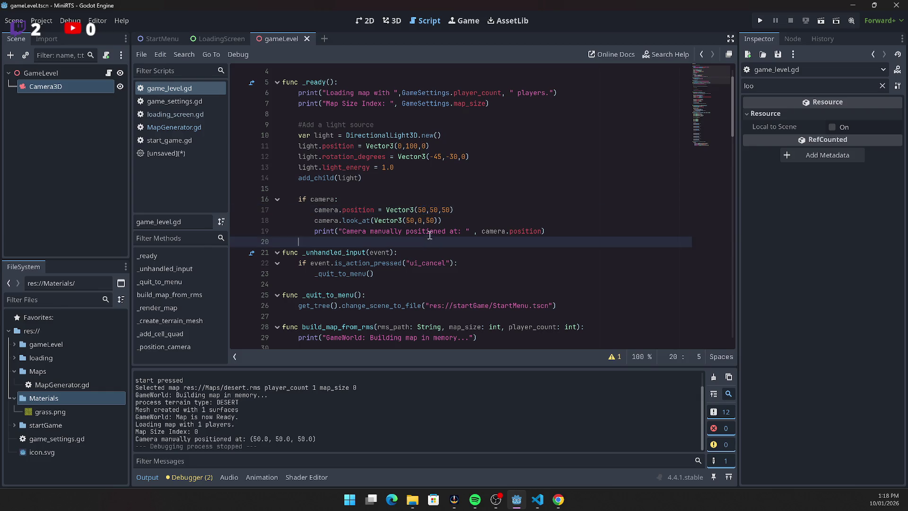
left_click(427, 214)
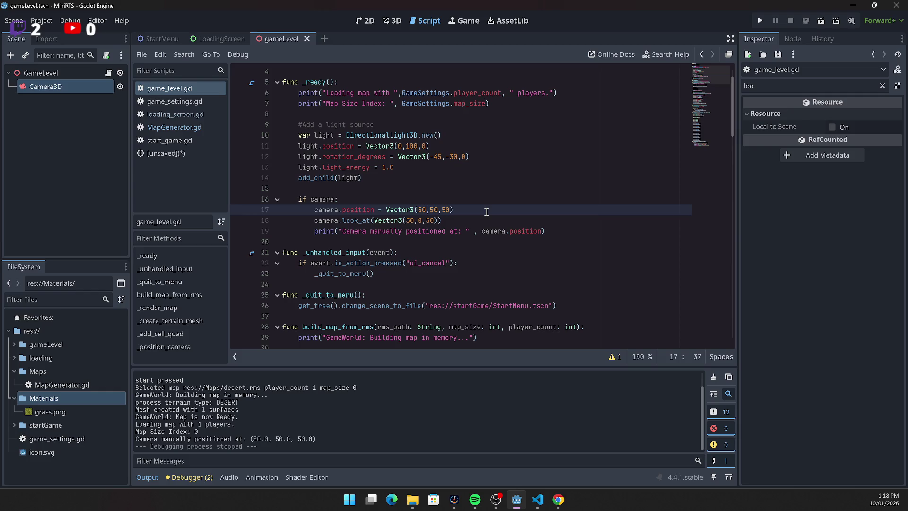
key("Down")
key("Up")
Change each camera coordinate from 50 to 5000, giving Vector3(5000,5000,5000)
type("00")
key("Right")
key("Right")
type("00")
key("Right")
key("Right")
key("Right")
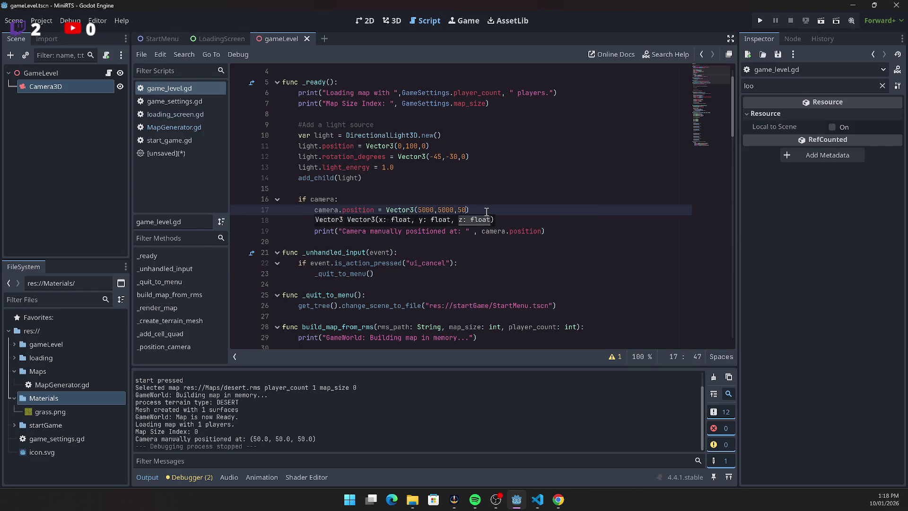
type("00")
Test-run the game with the distant camera and close the blank window
left_click(758, 19)
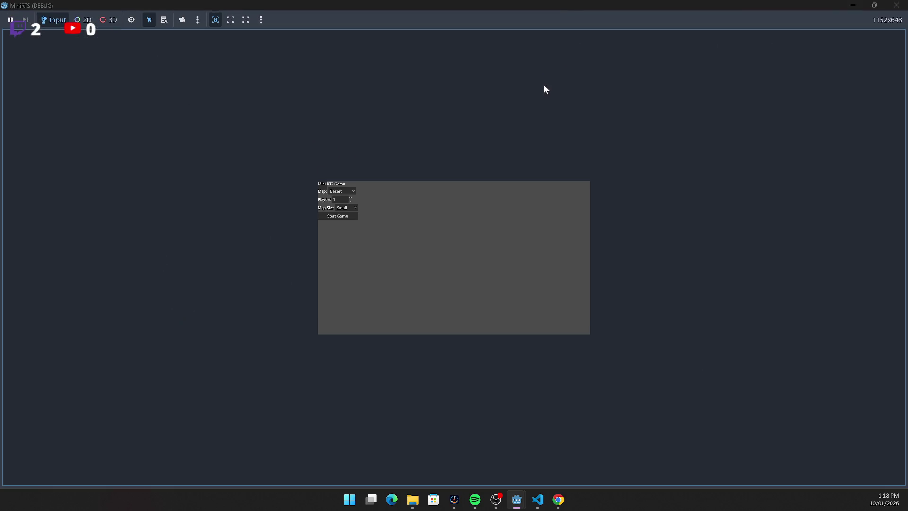
left_click(348, 217)
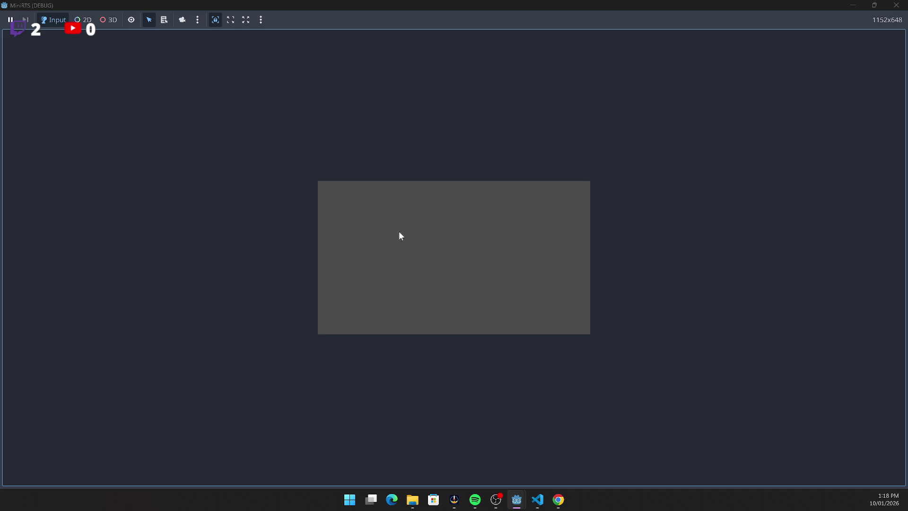
left_click(897, 13)
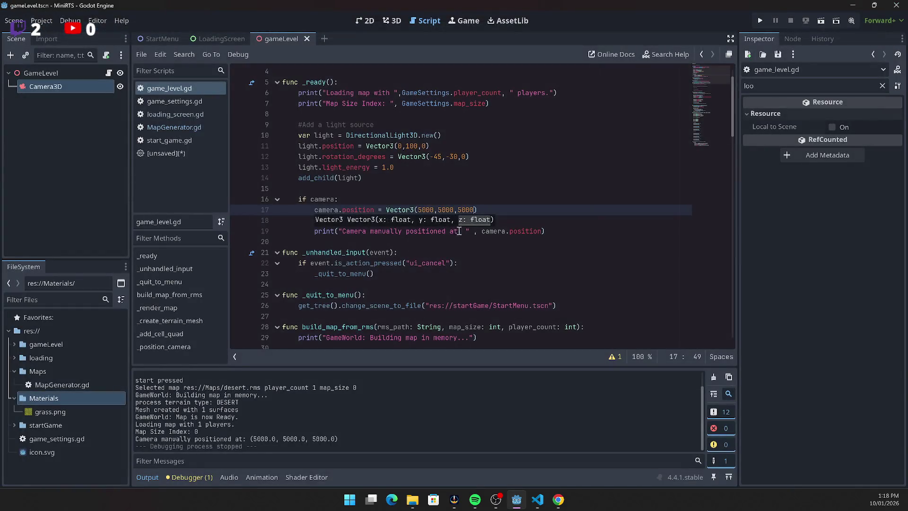
Restore line 17's camera position to Vector3(50,50,50)
left_click(458, 252)
left_click(479, 212)
key("BackSpace")
key("BackSpace")
key("BackSpace")
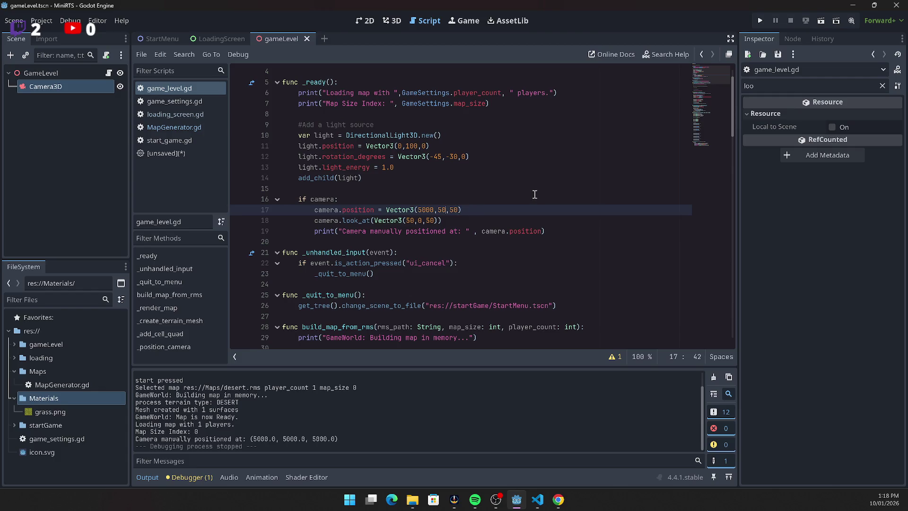
type("0,50,50)")
Reduce cell_size on line 64 back to 1.0
scroll(533, 201, "down", 4)
scroll(533, 201, "down", 14)
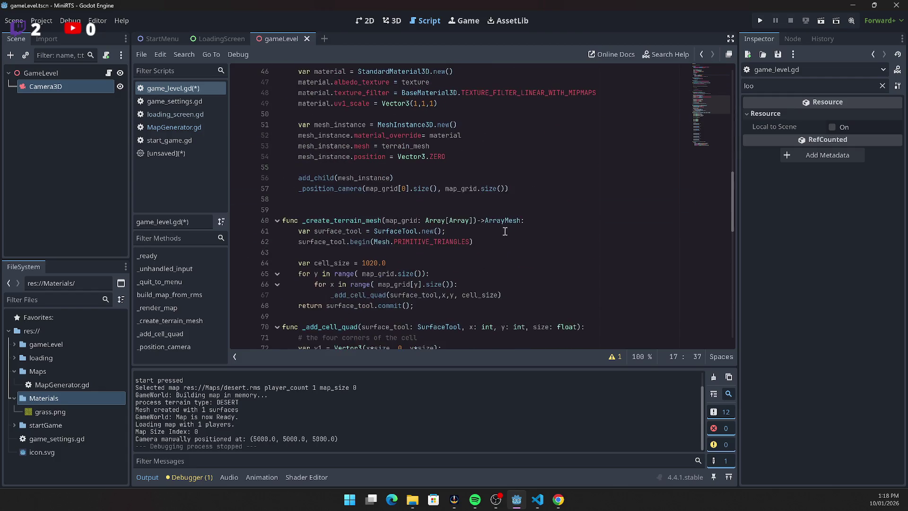
left_click(375, 134)
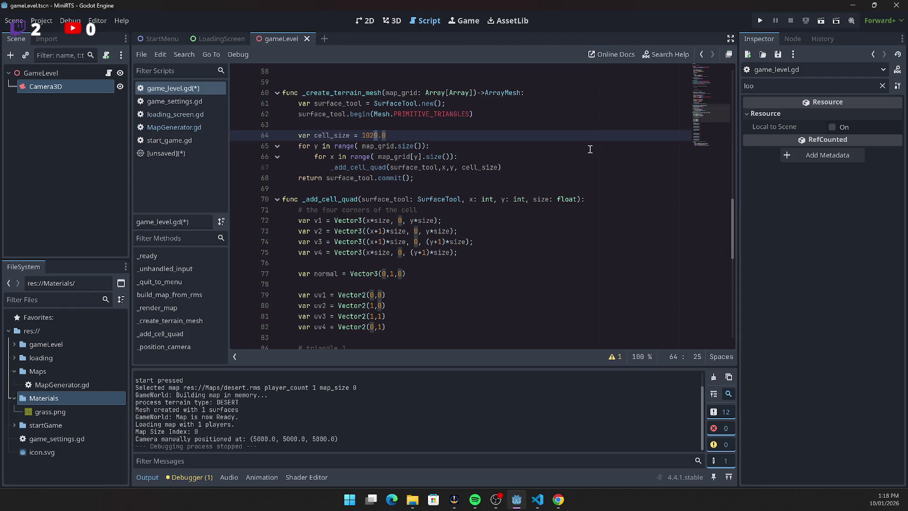
key("BackSpace")
key("BackSpace")
key("Delete")
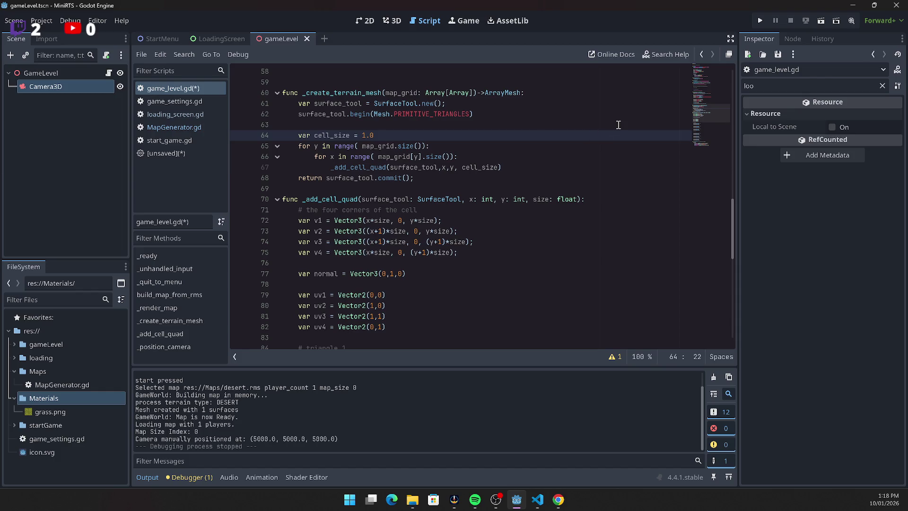
Run the project with cell_size 1.0 and start a game to view the grass terrain
left_click(759, 20)
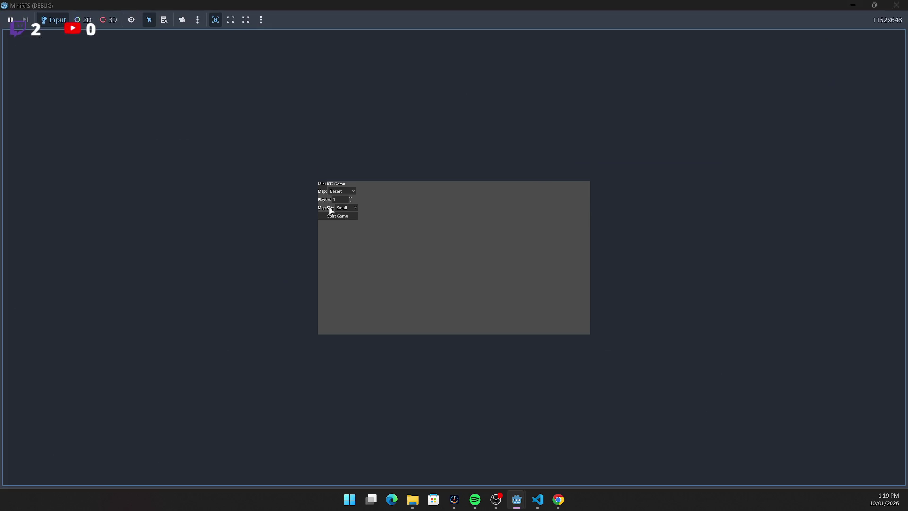
left_click(341, 215)
left_click(695, 217)
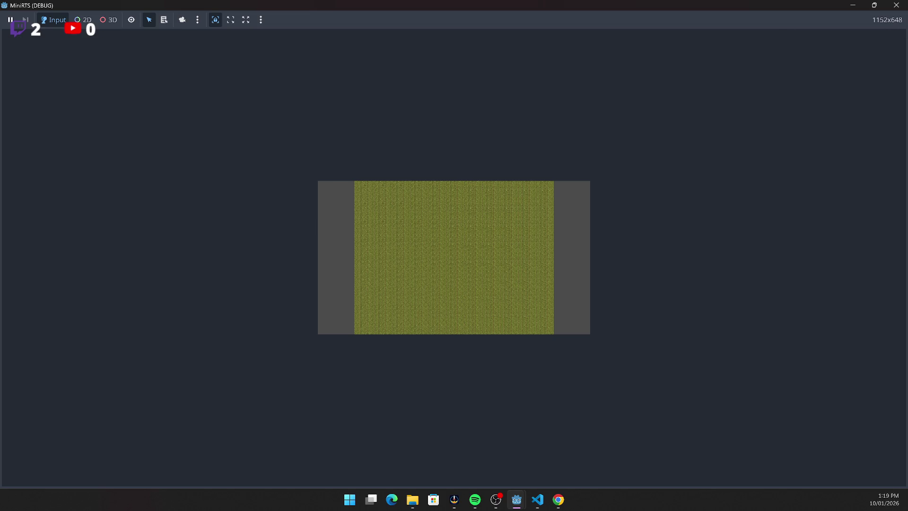
key("alt+Tab")
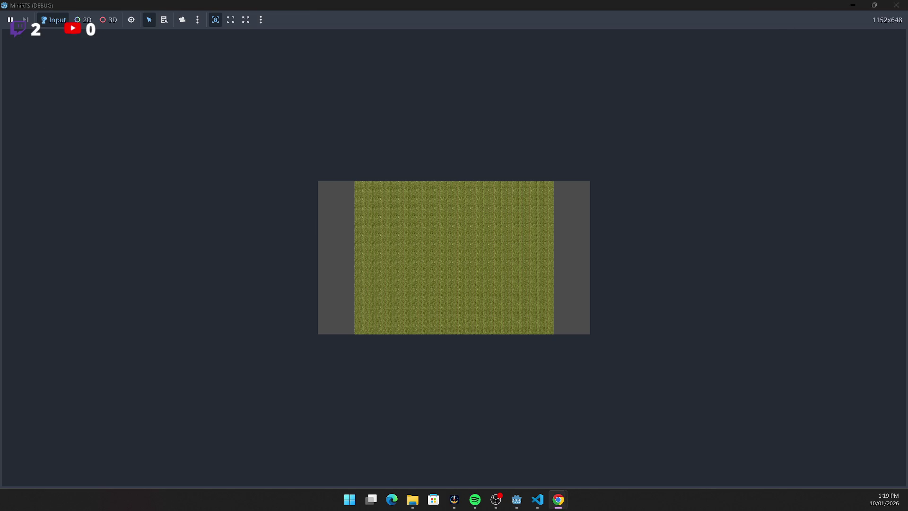